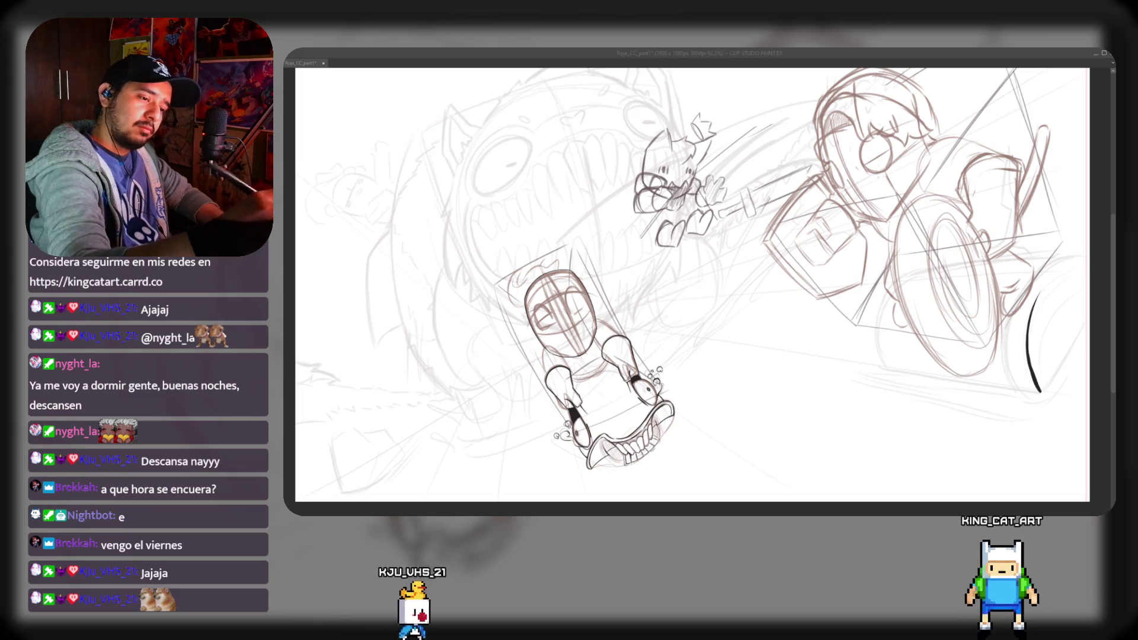
# Ink black strokes over the wheel's curved outer edge, lower edge and right side.
pyautogui.moveTo(1081, 260); pyautogui.dragTo(1031, 296)
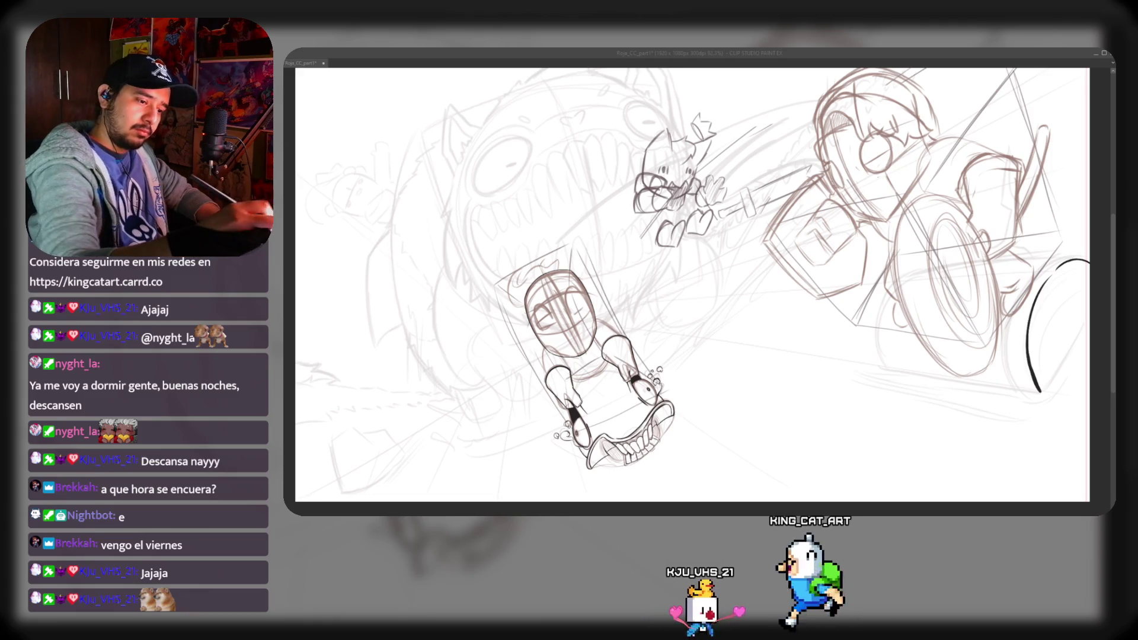
pyautogui.moveTo(1040, 391); pyautogui.dragTo(1000, 388)
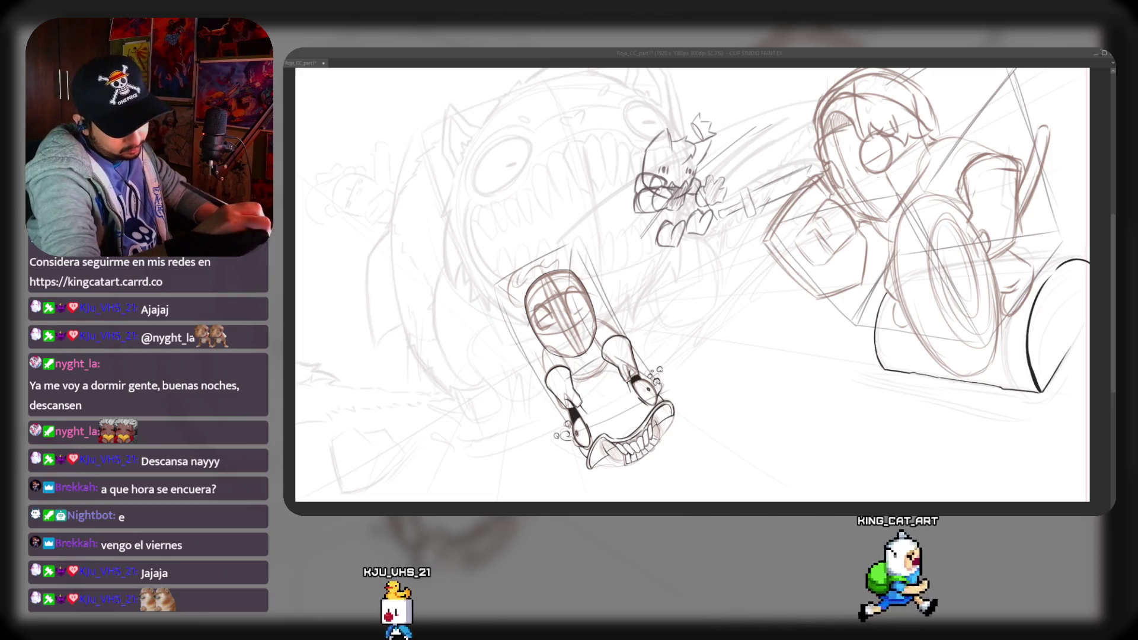
pyautogui.moveTo(1076, 307); pyautogui.dragTo(1049, 373)
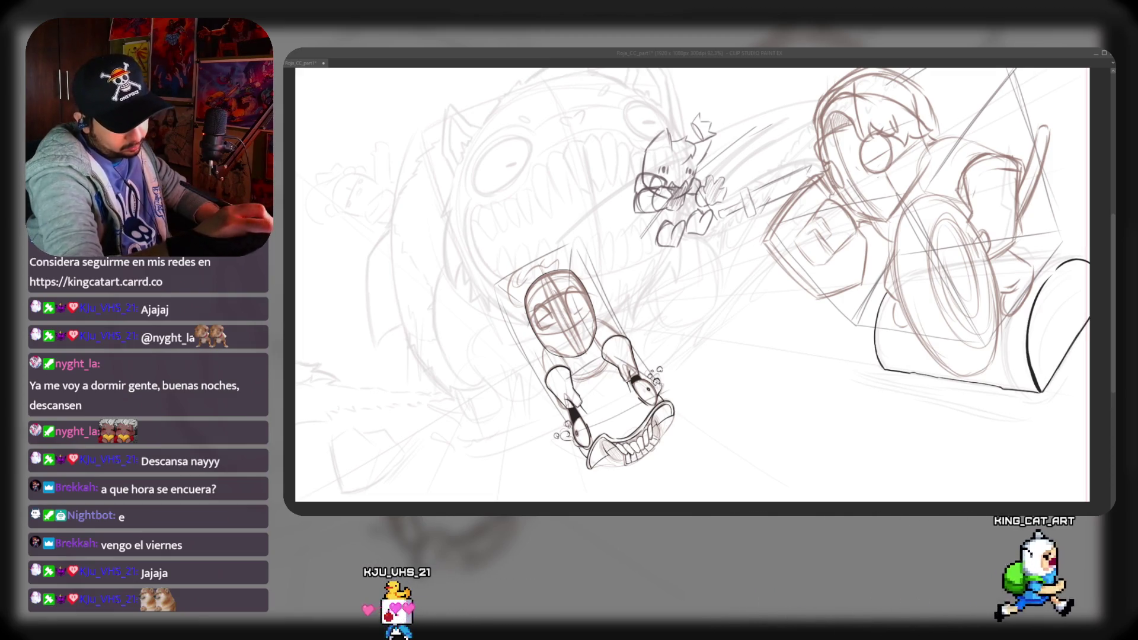
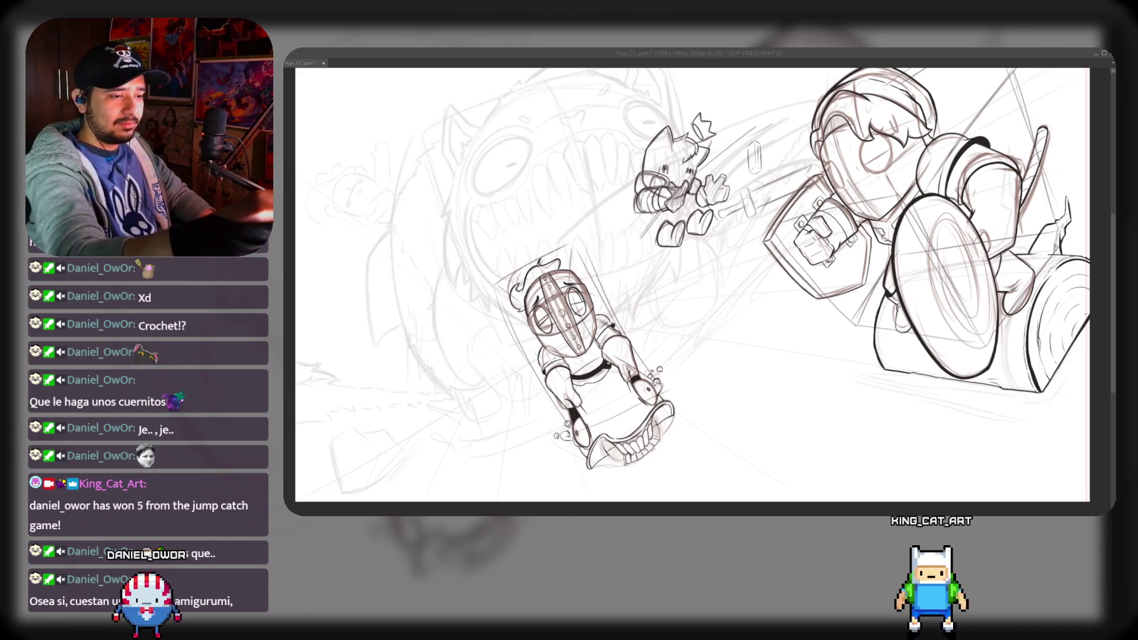
# Tilt the small flying capsule shape, then ink a thin line beside the armoured character's top edge.
pyautogui.hotkey('ctrl', 'z')
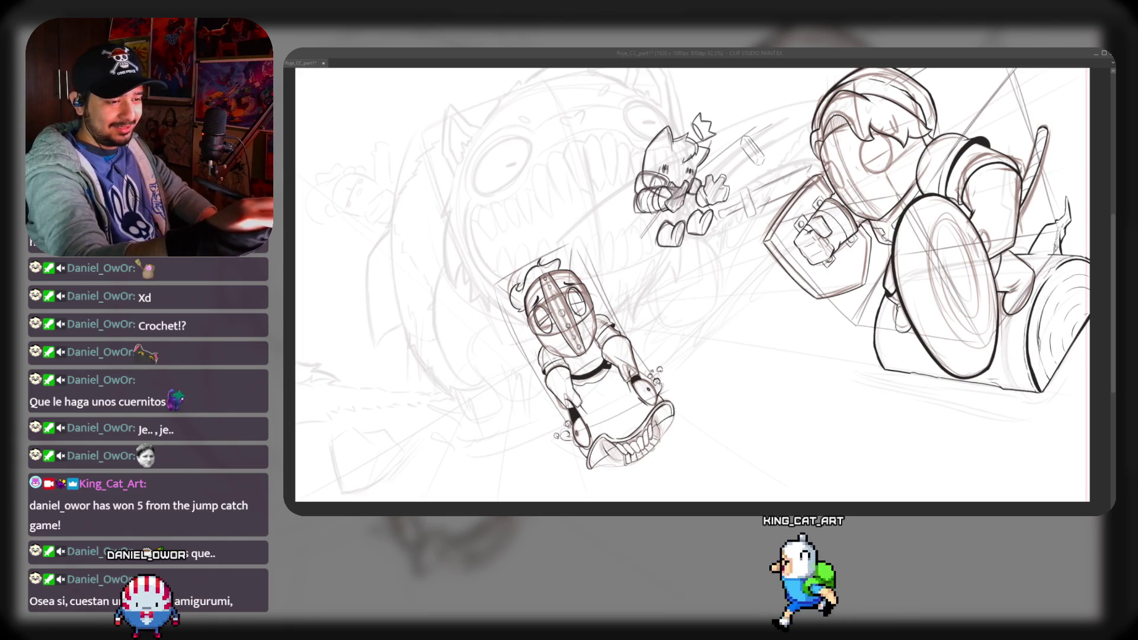
pyautogui.hotkey('ctrl', 'z')
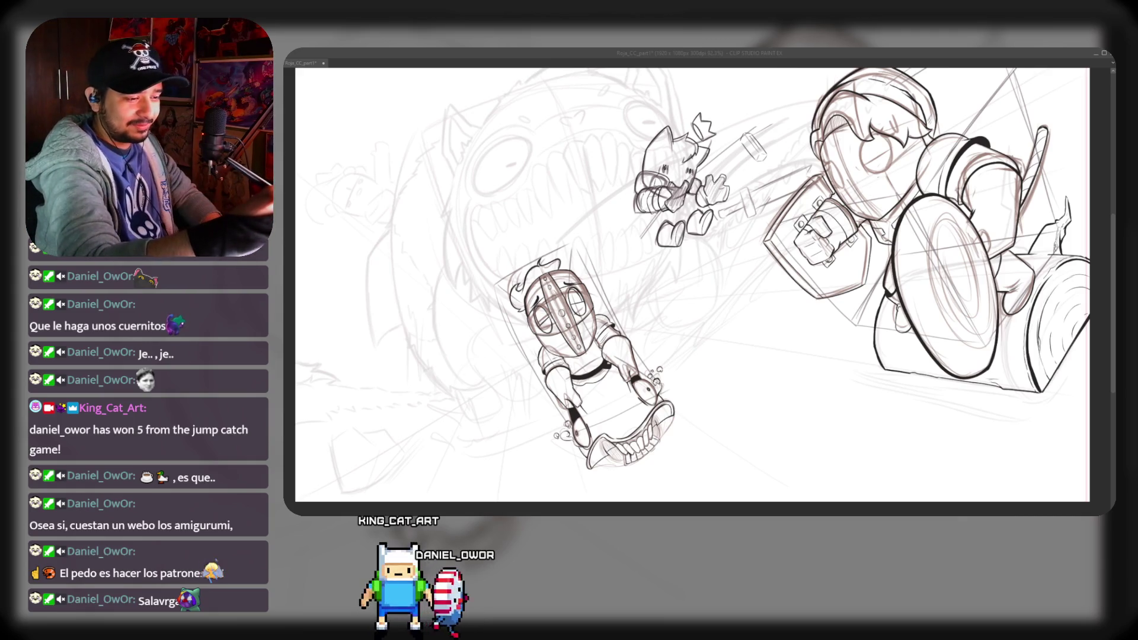
pyautogui.moveTo(790, 71); pyautogui.dragTo(760, 129)
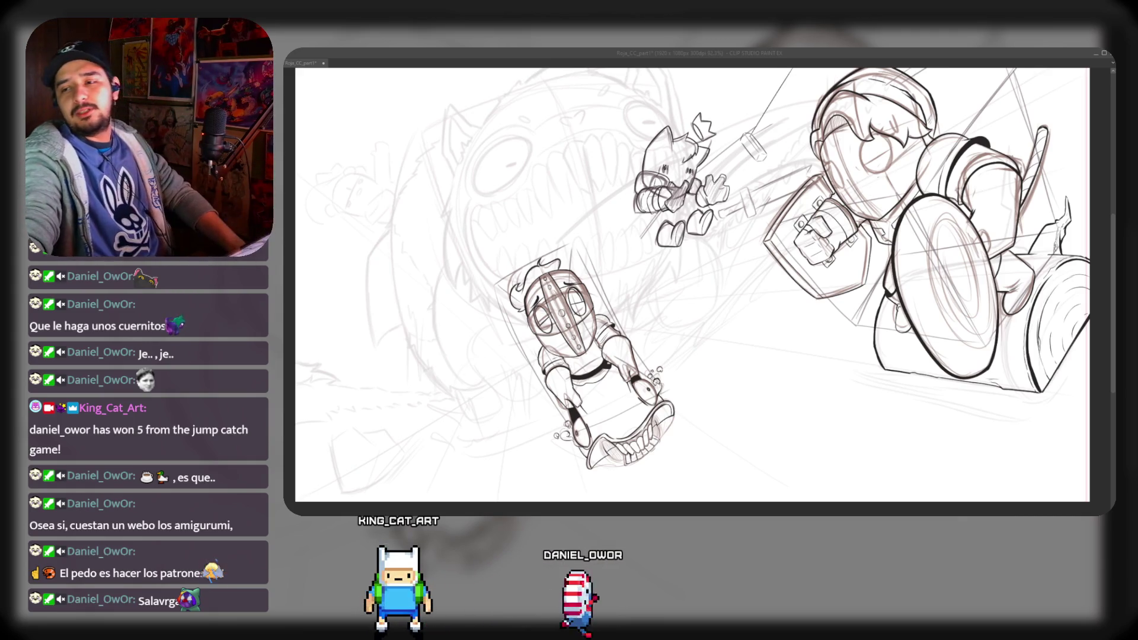